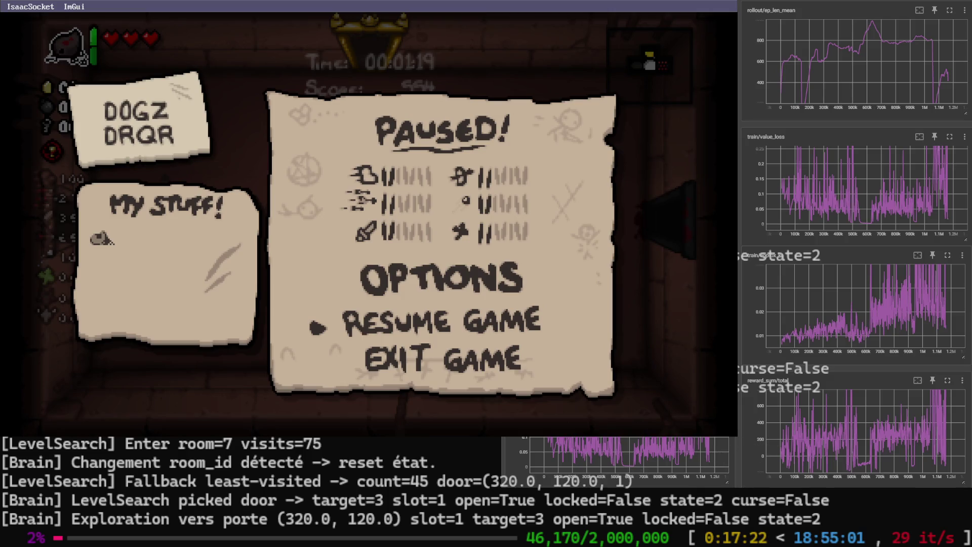
Interrupt PPO training to save its checkpoint, then relaunch train_ppo with --load-latest and alpha 0.05
{"action": "key", "text": "ctrl+c"}
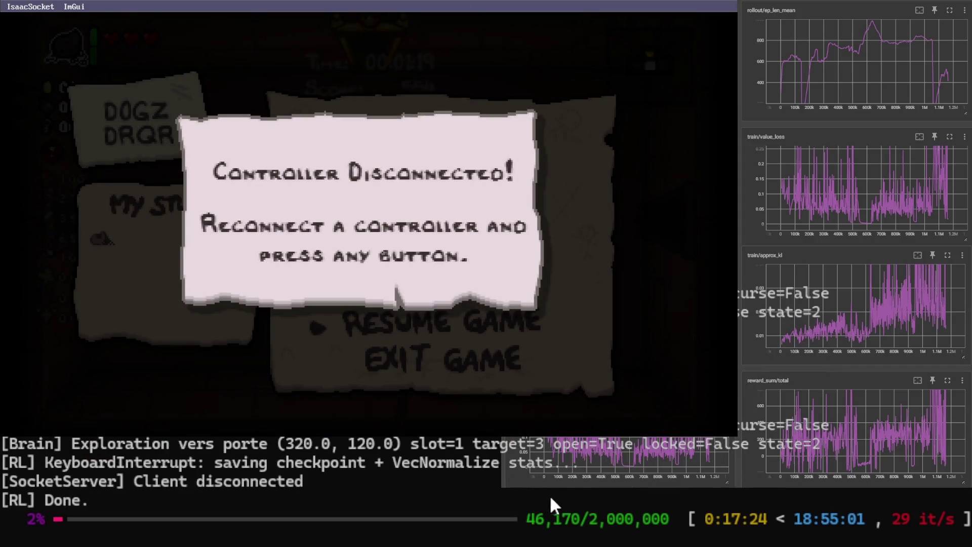
{"action": "key", "text": "Up"}
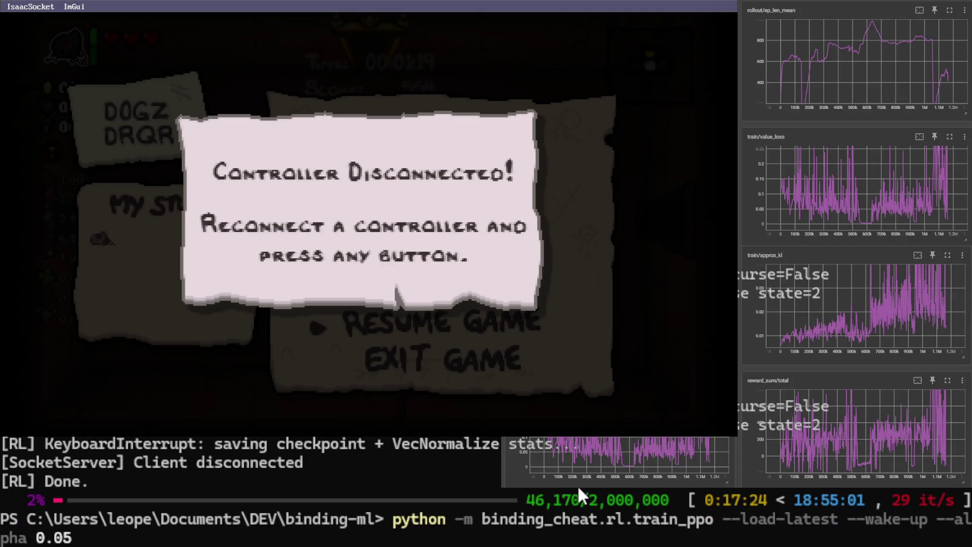
{"action": "key", "text": "Return"}
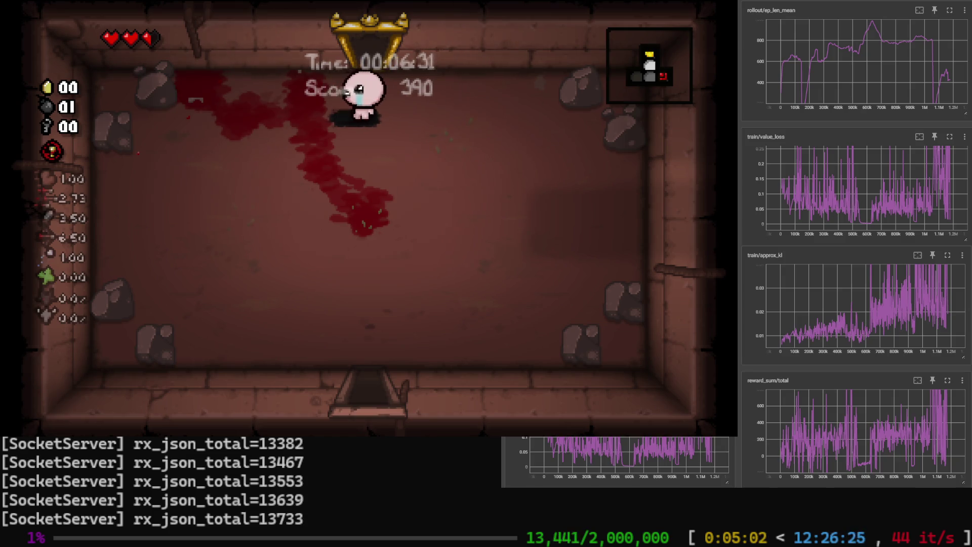
Pause the running game so the agent's play and training halt
{"action": "key", "text": "Escape"}
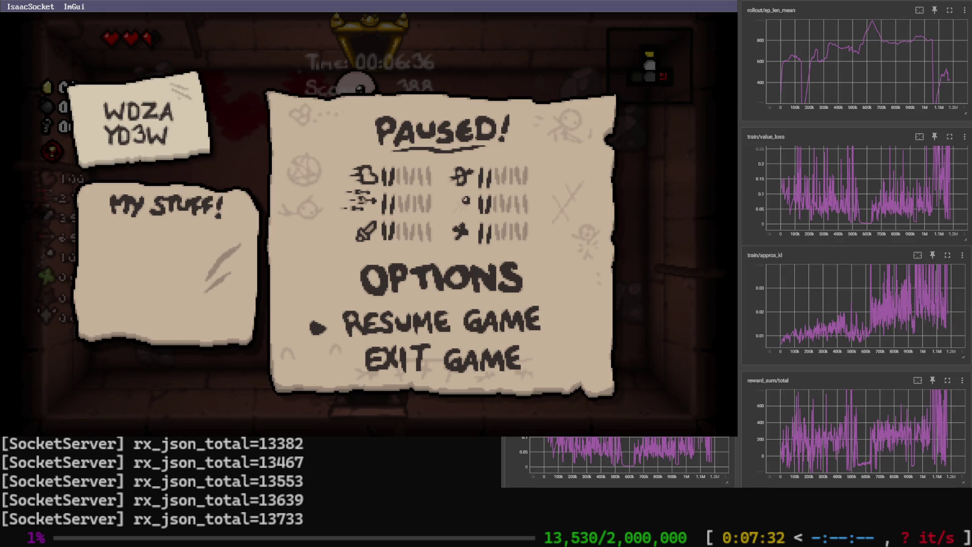
Stop training with checkpoint saved, dismiss the controller notice, and recall train_ppo --load-latest --wake-up --alpha 0.05
{"action": "key", "text": "ctrl+c"}
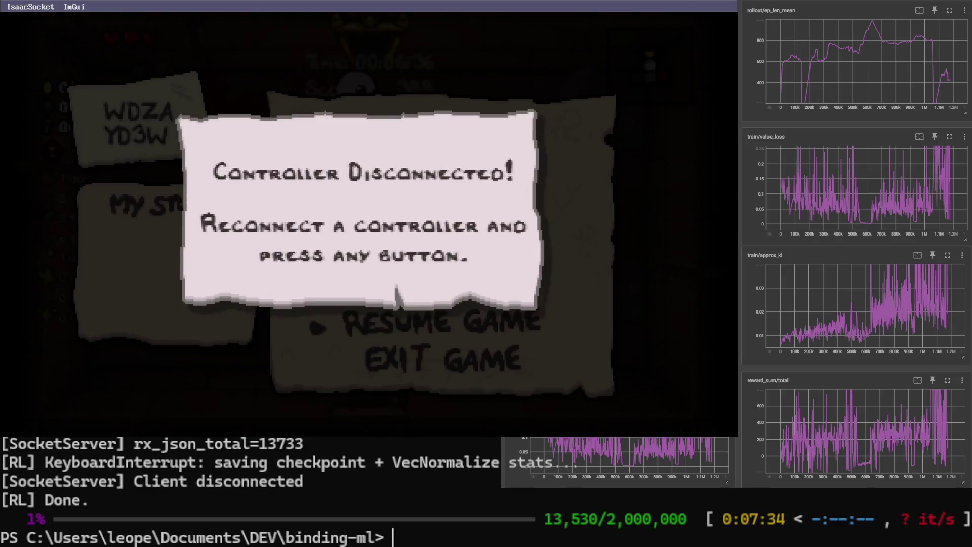
{"action": "key", "text": "Return"}
{"action": "key", "text": "Escape"}
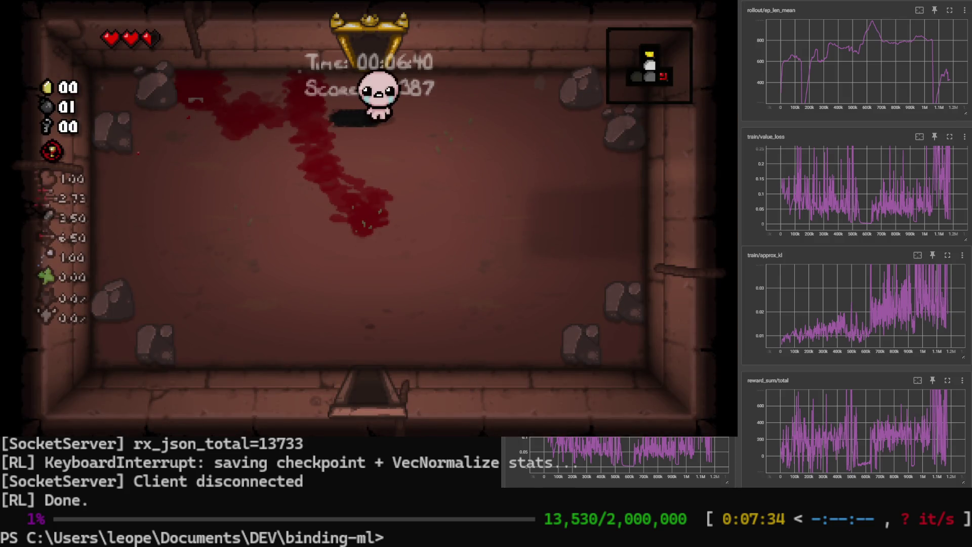
{"action": "key", "text": "alt+Tab"}
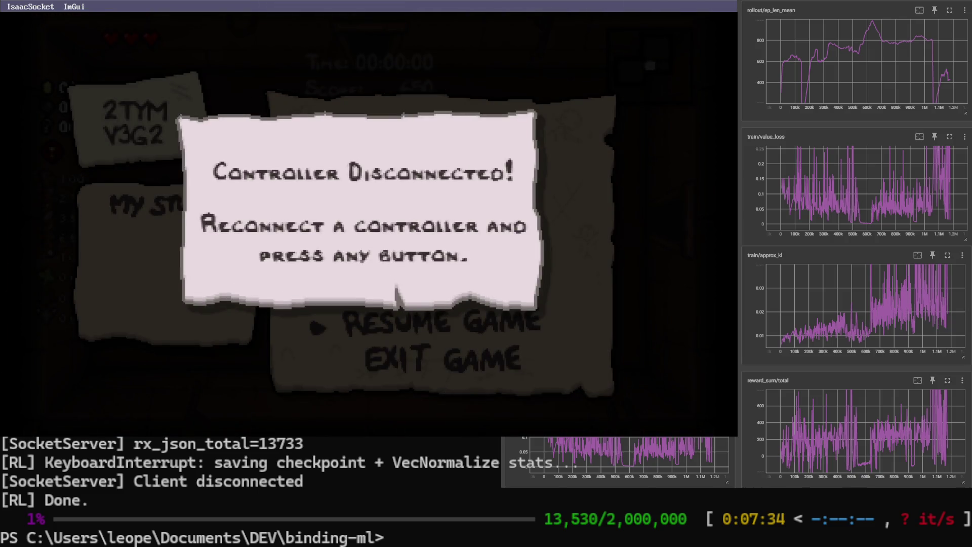
{"action": "key", "text": "Up"}
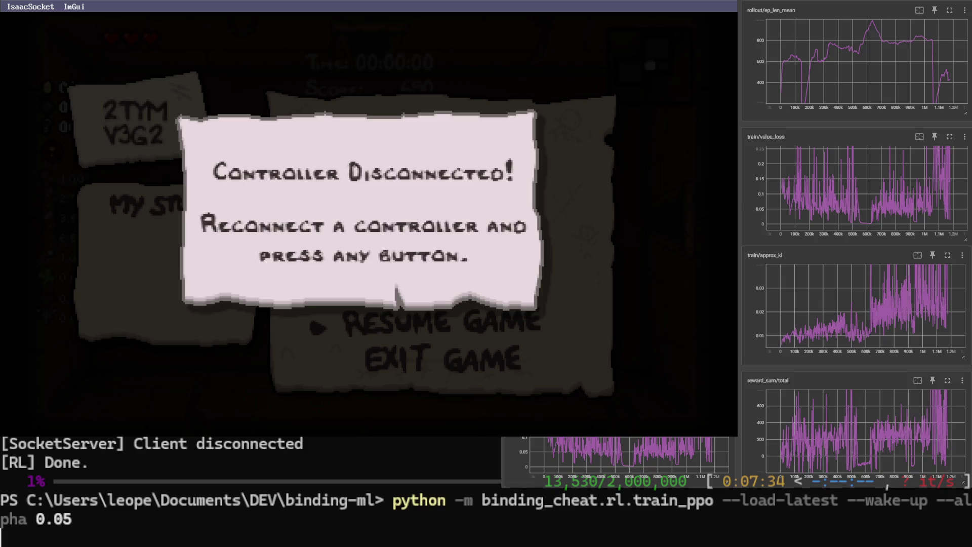
Run the resumed training to about 36,364 of 2,000,000 steps, then pause the game
{"action": "key", "text": "Return"}
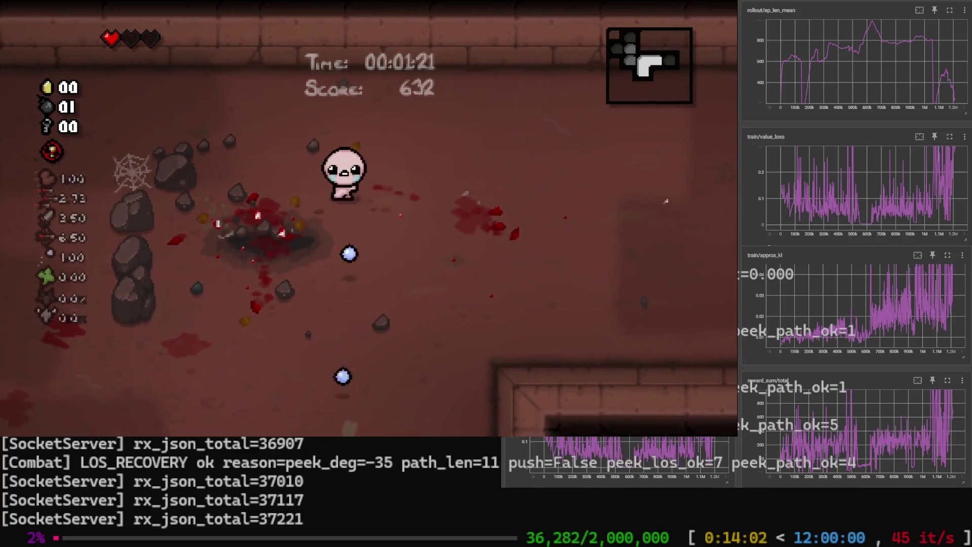
{"action": "key", "text": "Escape"}
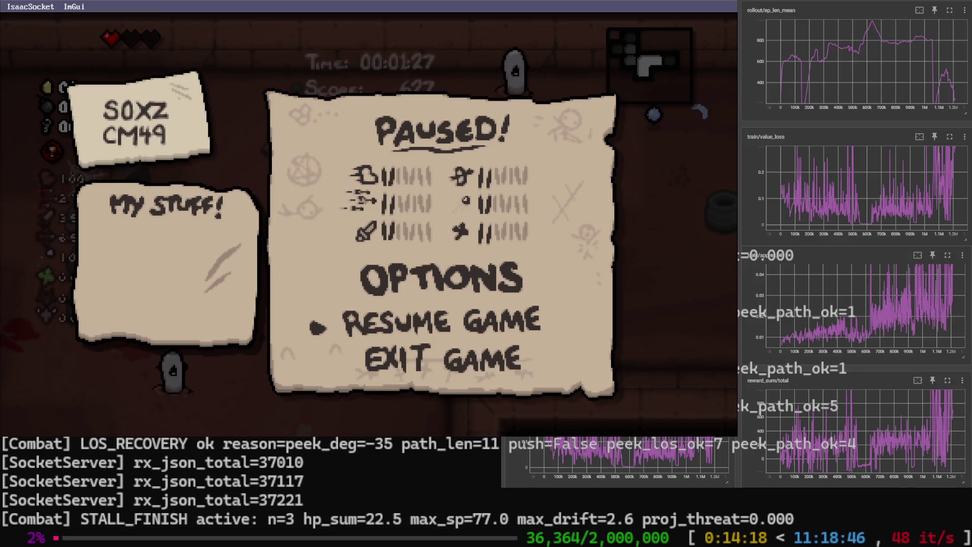
Interrupt training at 36,364 steps so the checkpoint and normalization stats are saved
{"action": "key", "text": "ctrl+c"}
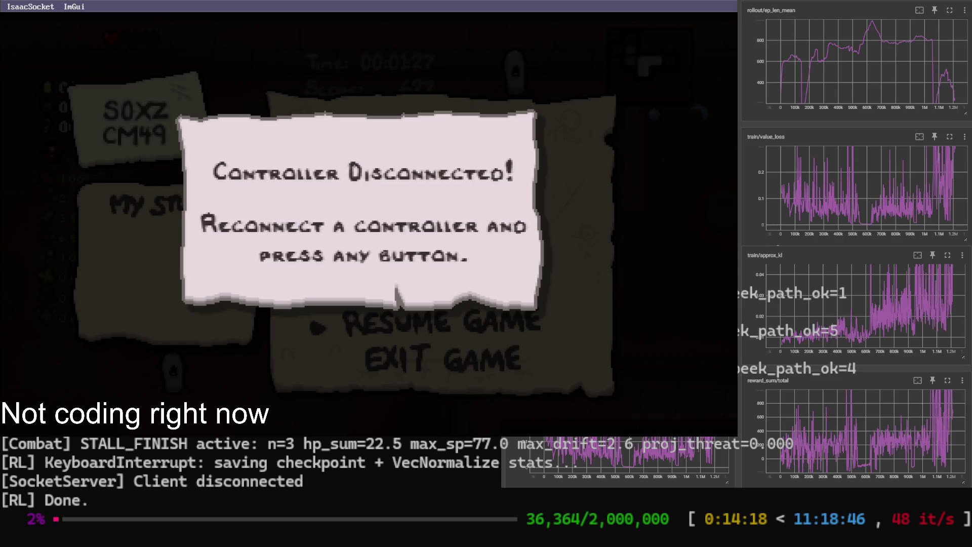
{"action": "key", "text": "Up"}
{"action": "key", "text": "Return"}
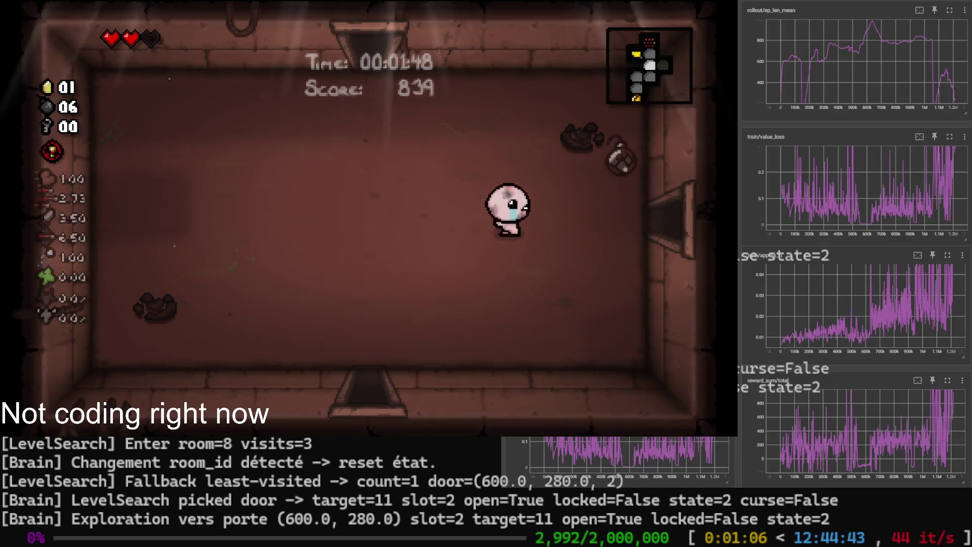
{"action": "key", "text": "Escape"}
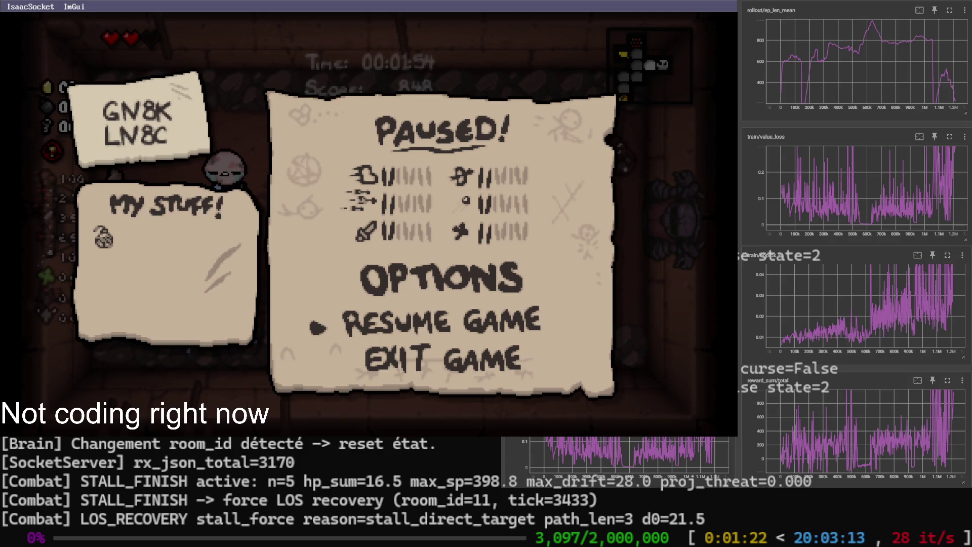
Interrupt training at 3,097 steps so the checkpoint and normalization stats are saved
{"action": "key", "text": "ctrl+c"}
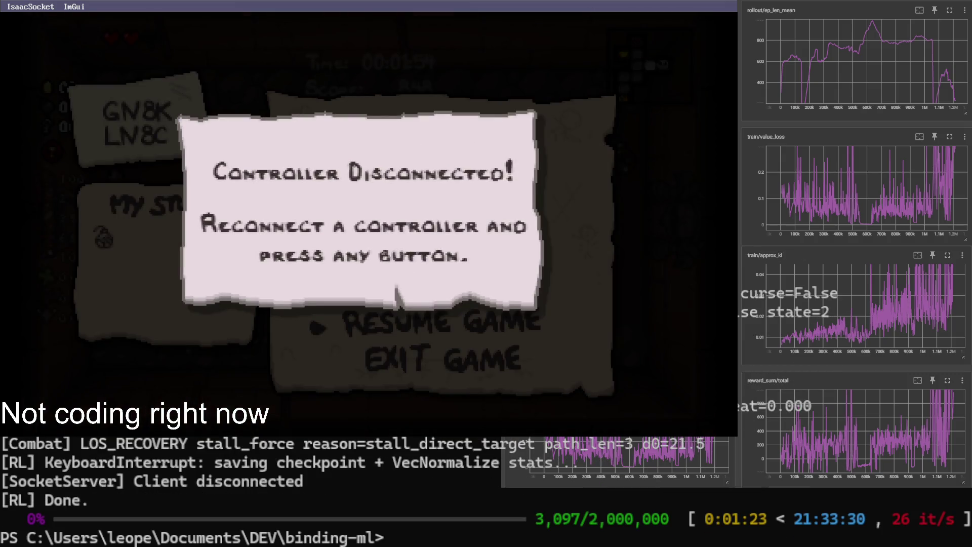
Recall the train_ppo command with --load-latest, --wake-up and alpha 0.15 at the prompt
{"action": "key", "text": "Up"}
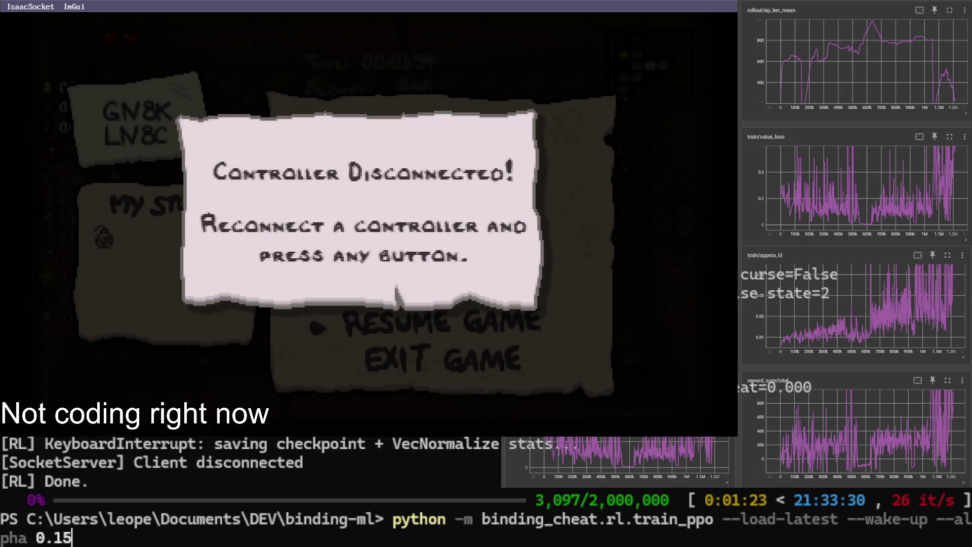
{"action": "key", "text": "Return"}
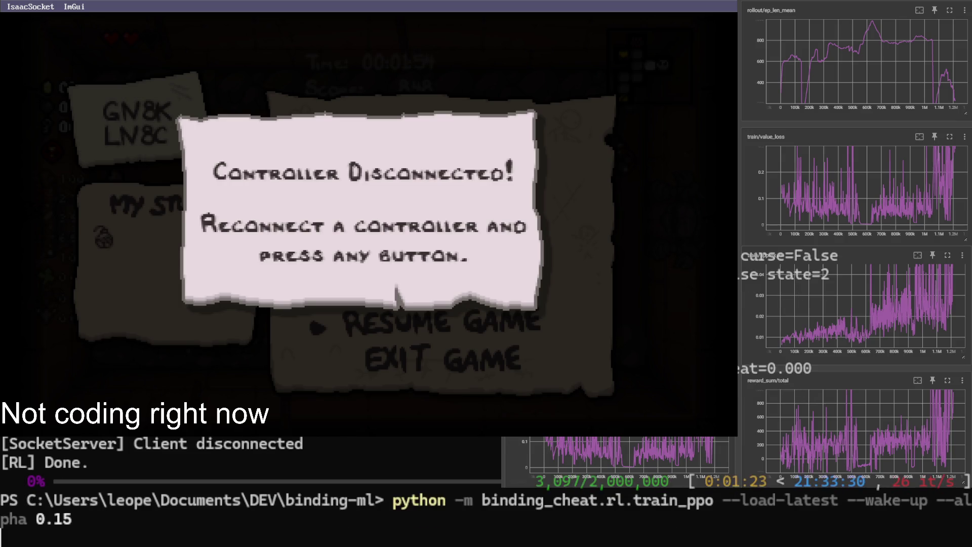
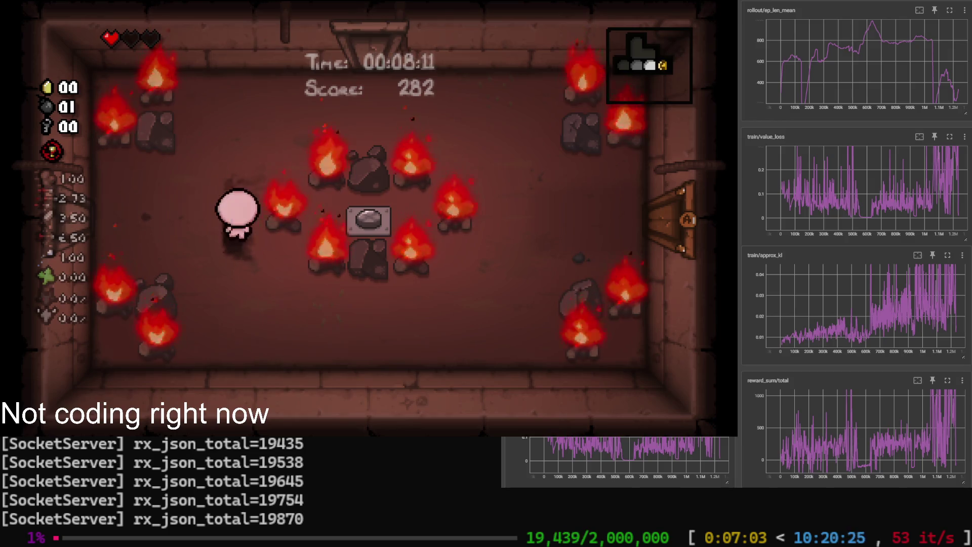
Pause the Isaac run so the PAUSED menu is showing
{"action": "key", "text": "Escape"}
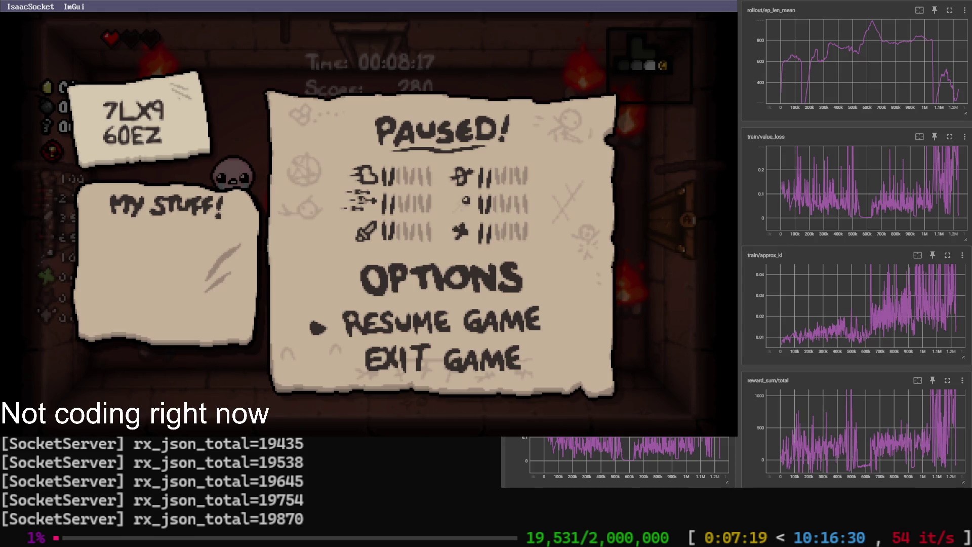
Interrupt PPO training with Ctrl+C so the checkpoint and VecNormalize stats are saved
{"action": "key", "text": "ctrl+c"}
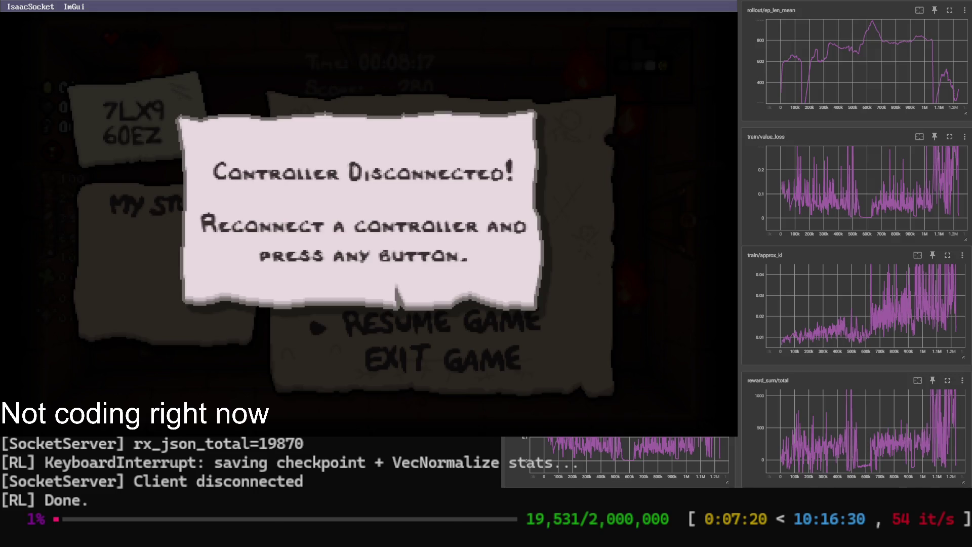
Rerun train_ppo with --load-latest --wake-up --alpha 0.15 from command history
{"action": "key", "text": "Up"}
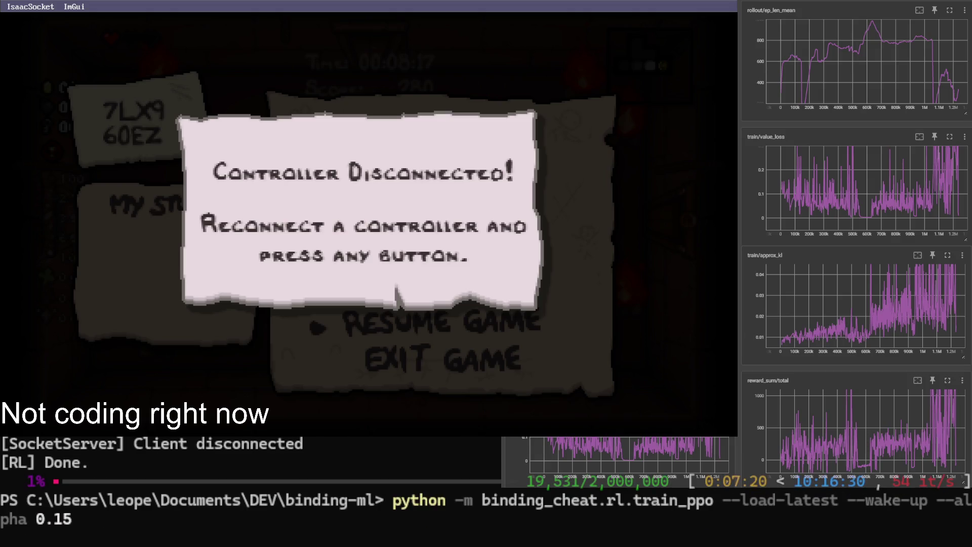
{"action": "key", "text": "Return"}
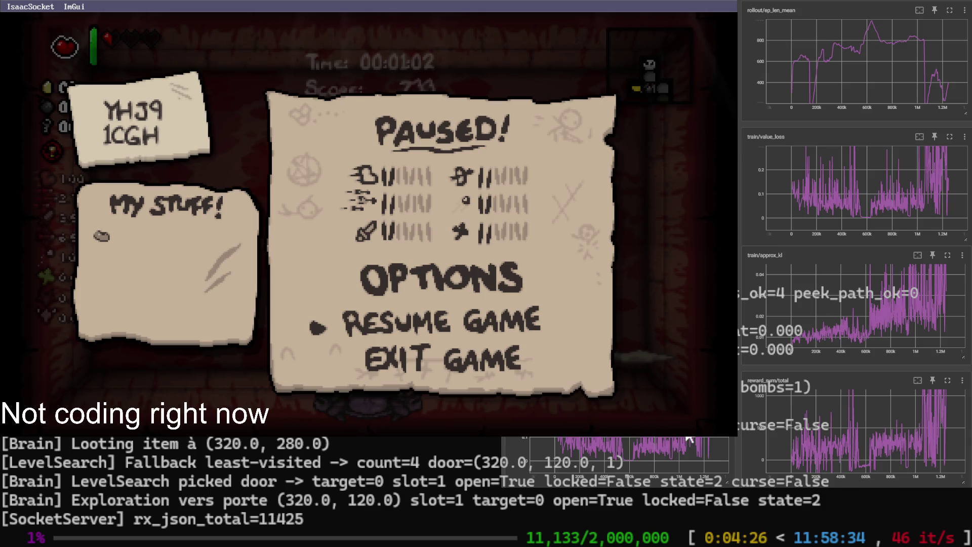
Interrupt the resumed training at 11,133 steps so its checkpoint is saved
{"action": "key", "text": "ctrl+c"}
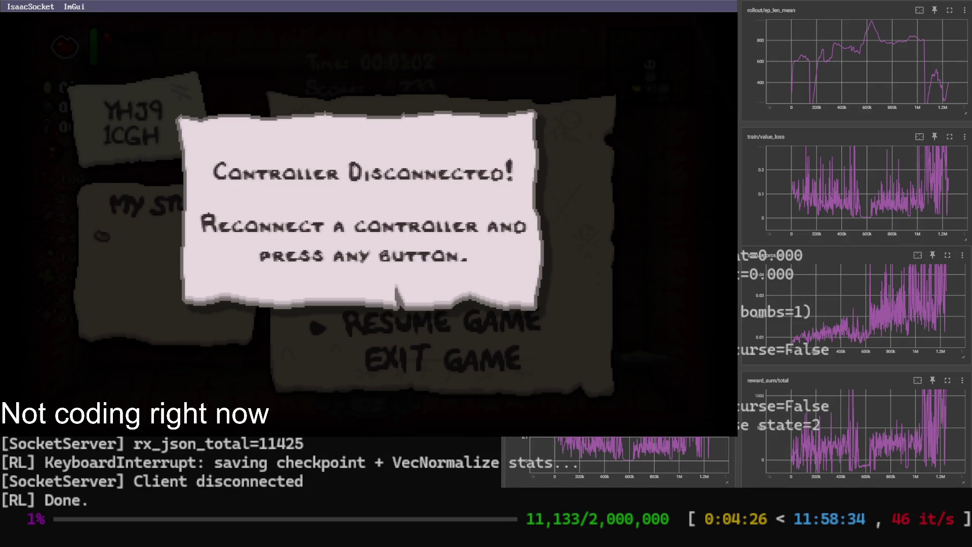
Rerun train_ppo --load-latest --wake-up --alpha 0.15 from command history
{"action": "key", "text": "Up"}
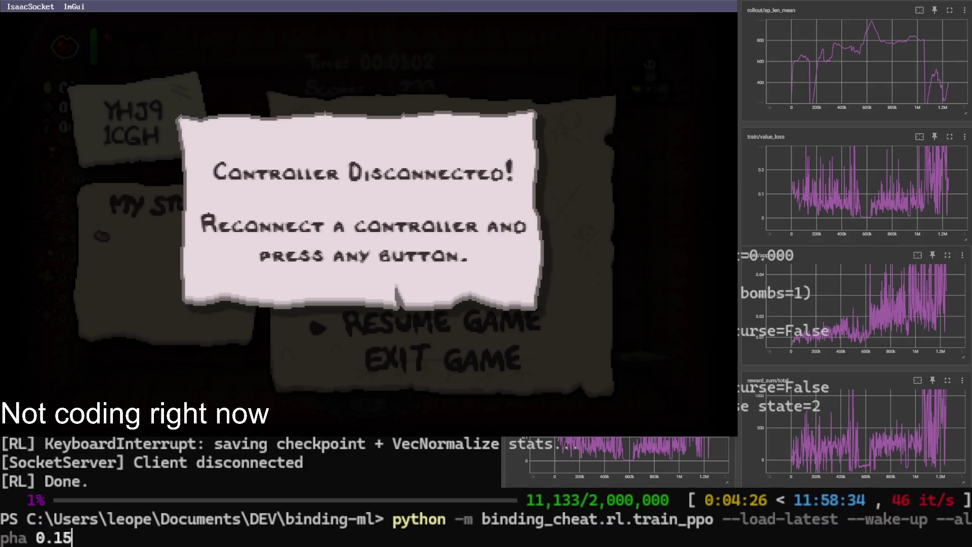
{"action": "key", "text": "Return"}
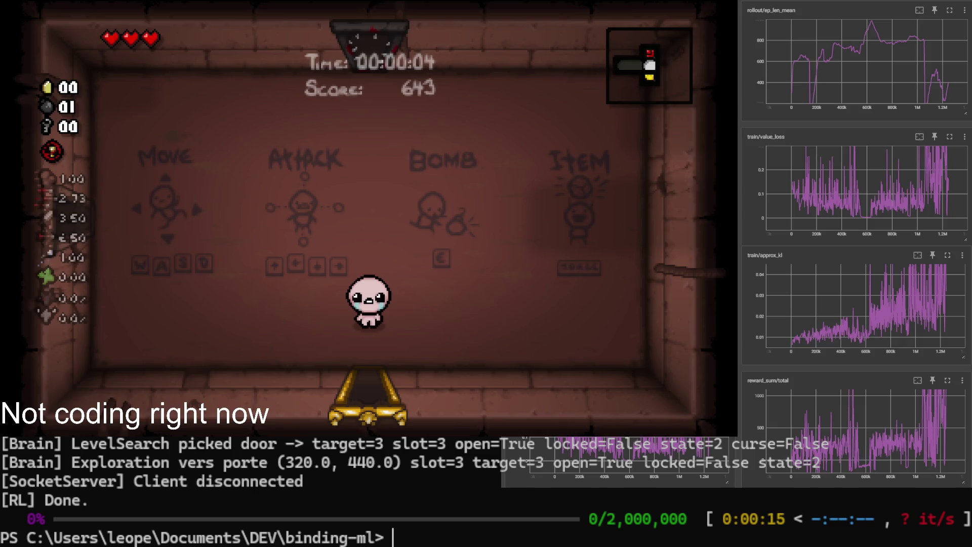
Relaunch train_ppo from the latest checkpoint with alpha 0.15 after the disconnected launch
{"action": "key", "text": "Escape"}
{"action": "key", "text": "Up"}
{"action": "key", "text": "Return"}
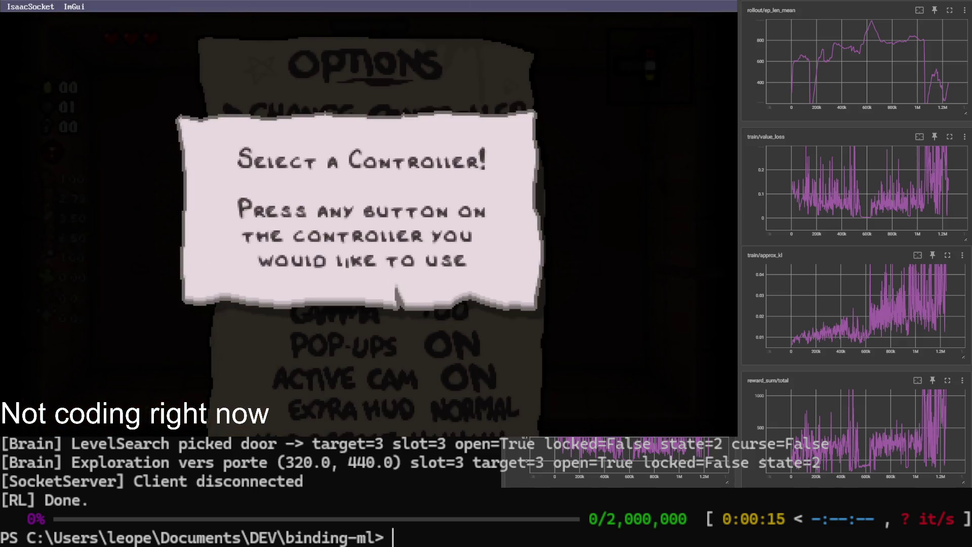
{"action": "key", "text": "Up"}
{"action": "key", "text": "Return"}
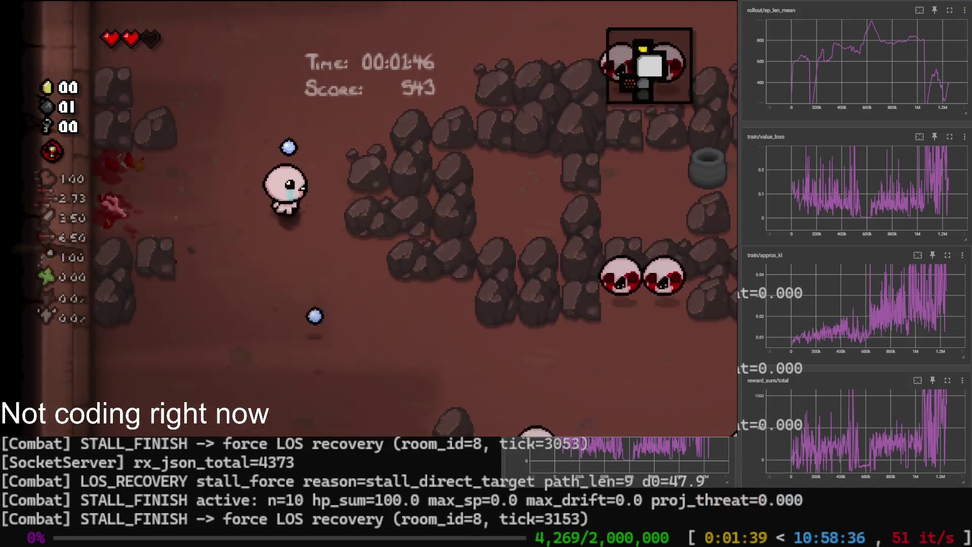
Pause the Isaac run at 4,357 steps and interrupt training so the checkpoint is saved
{"action": "key", "text": "Escape"}
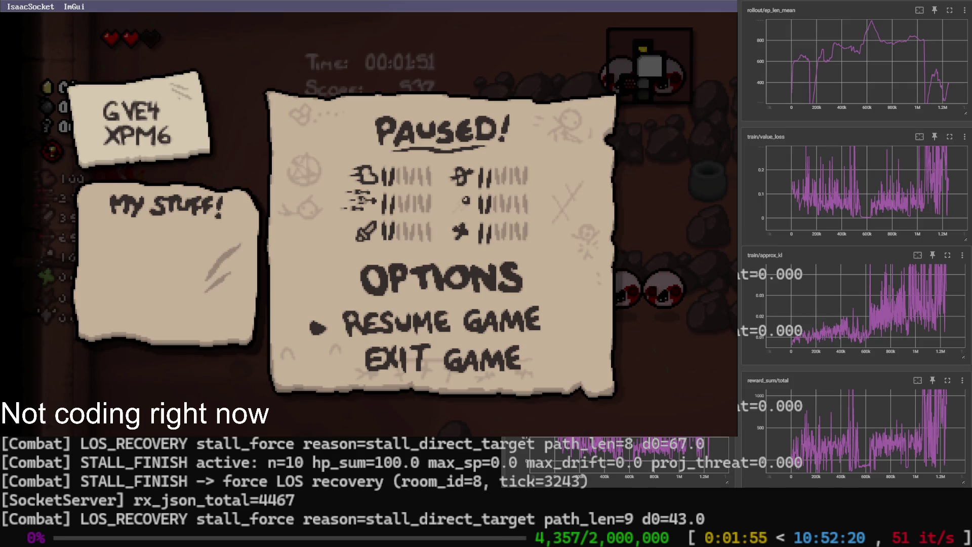
{"action": "key", "text": "ctrl+c"}
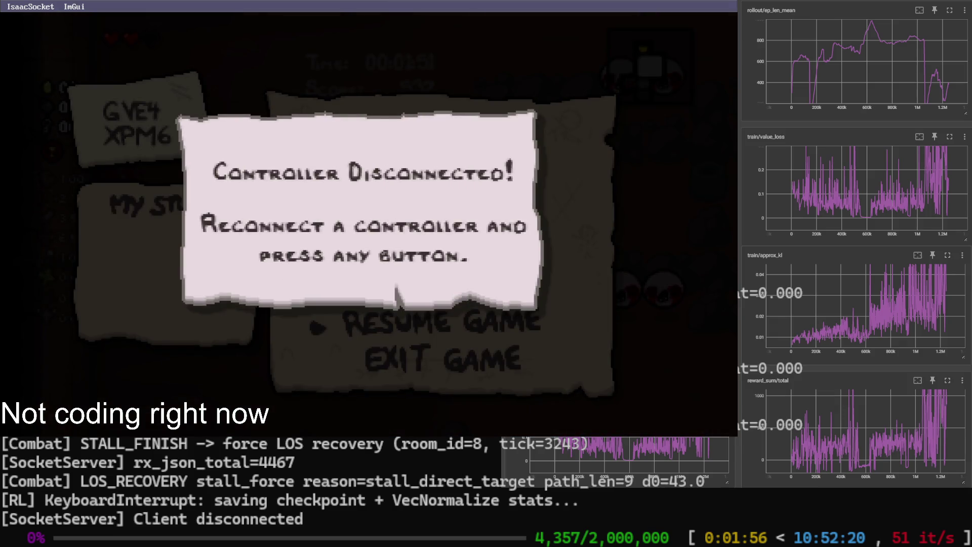
Rerun train_ppo --load-latest --wake-up --alpha 0.10 from command history
{"action": "key", "text": "Up"}
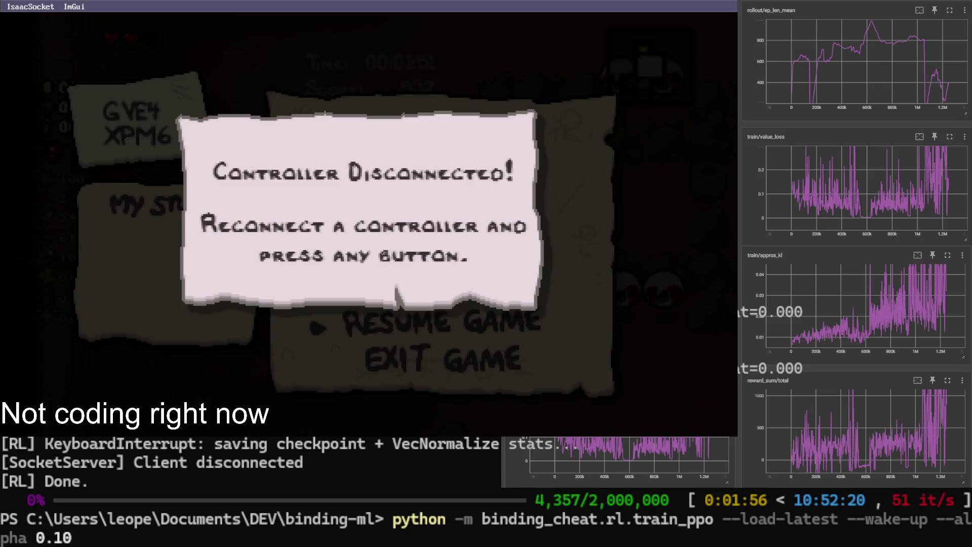
{"action": "key", "text": "Return"}
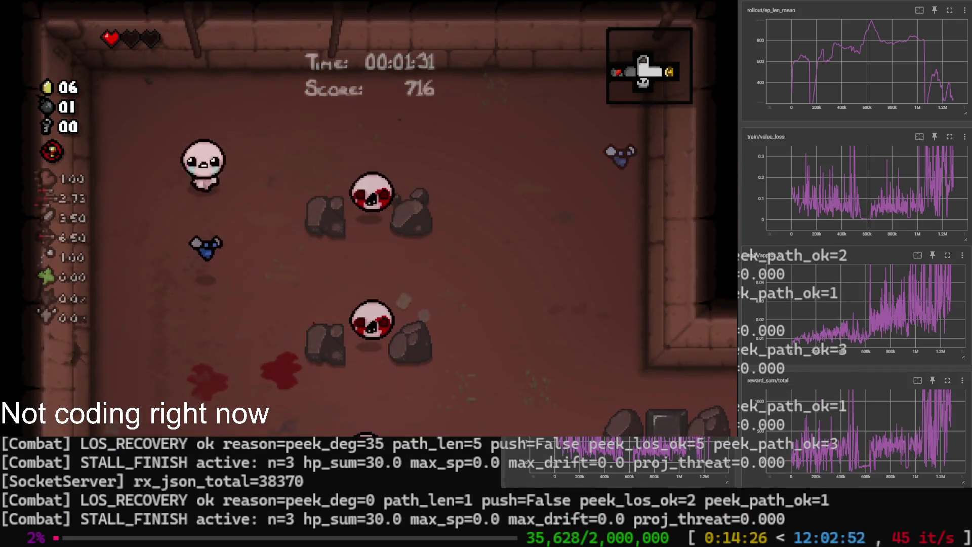
{"action": "key", "text": "Escape"}
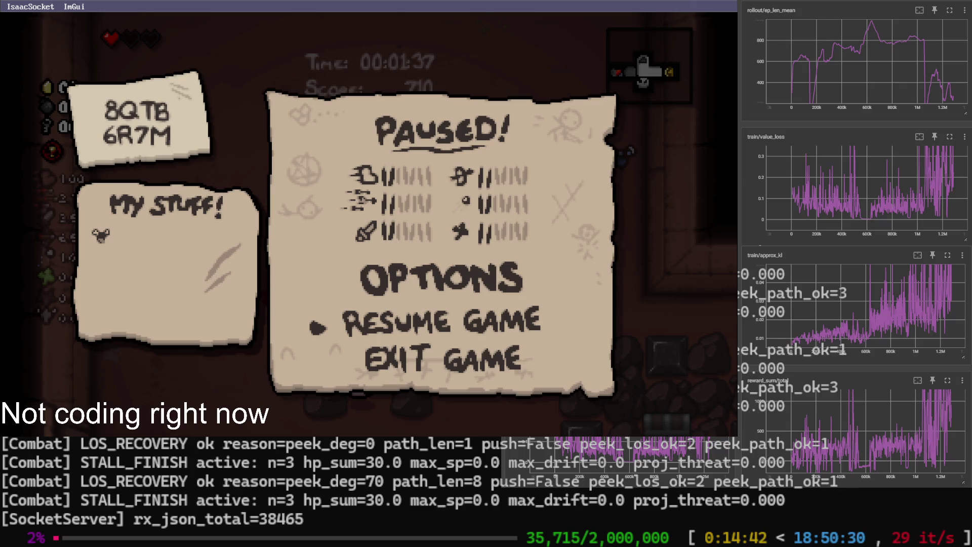
Interrupt training, rerun an earlier command that fails on an import error, then recall the alpha 0.10 command
{"action": "key", "text": "ctrl+c"}
{"action": "key", "text": "Up"}
{"action": "key", "text": "Return"}
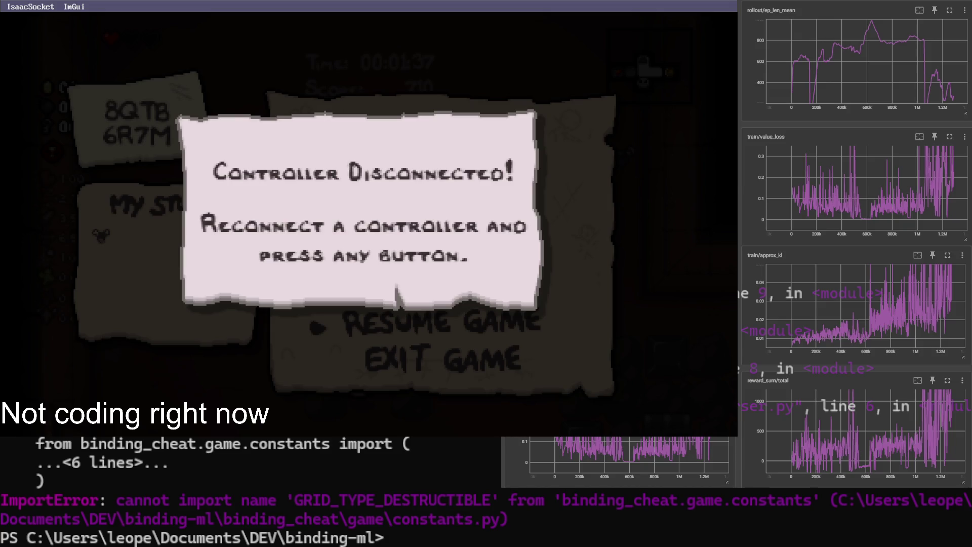
{"action": "key", "text": "Up"}
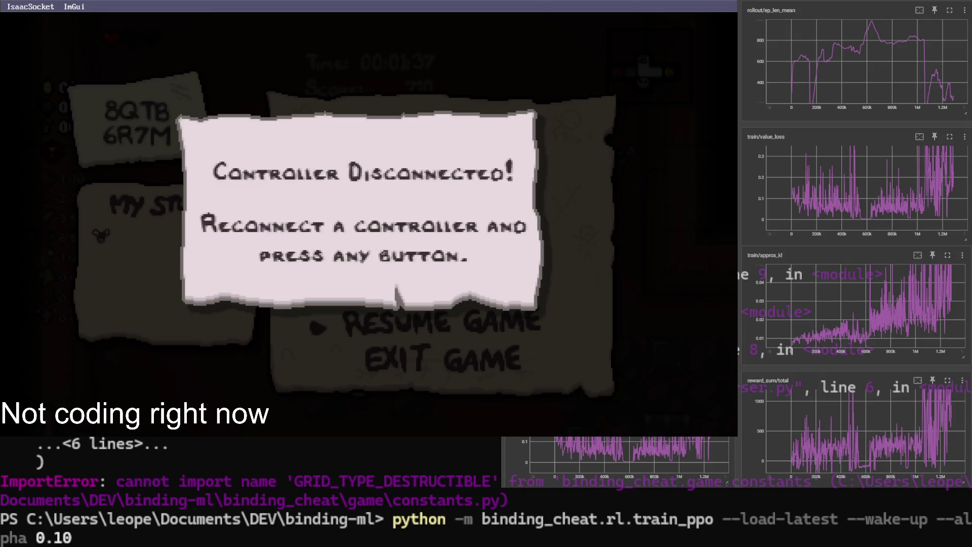
Run the recalled train_ppo alpha 0.10 command, then pause Isaac once the agent is playing
{"action": "key", "text": "Return"}
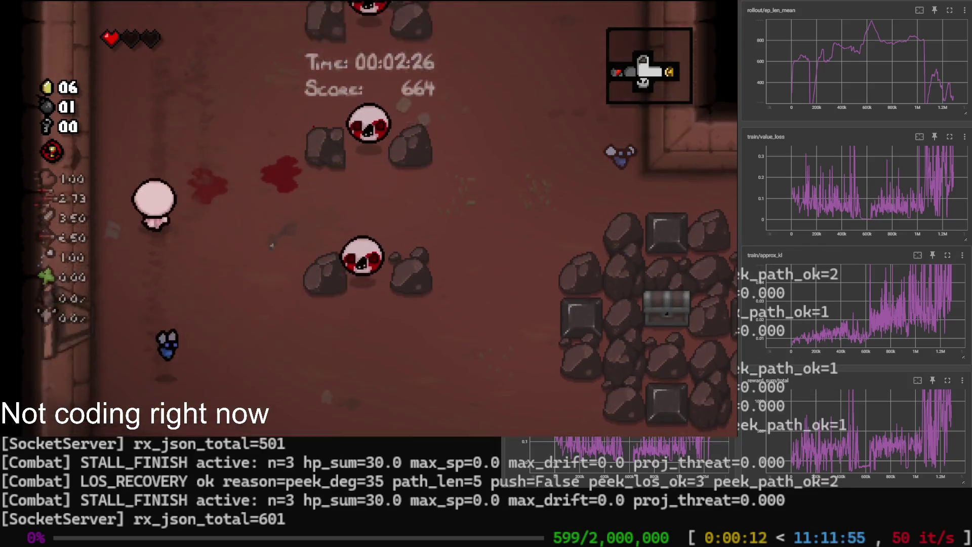
{"action": "key", "text": "Escape"}
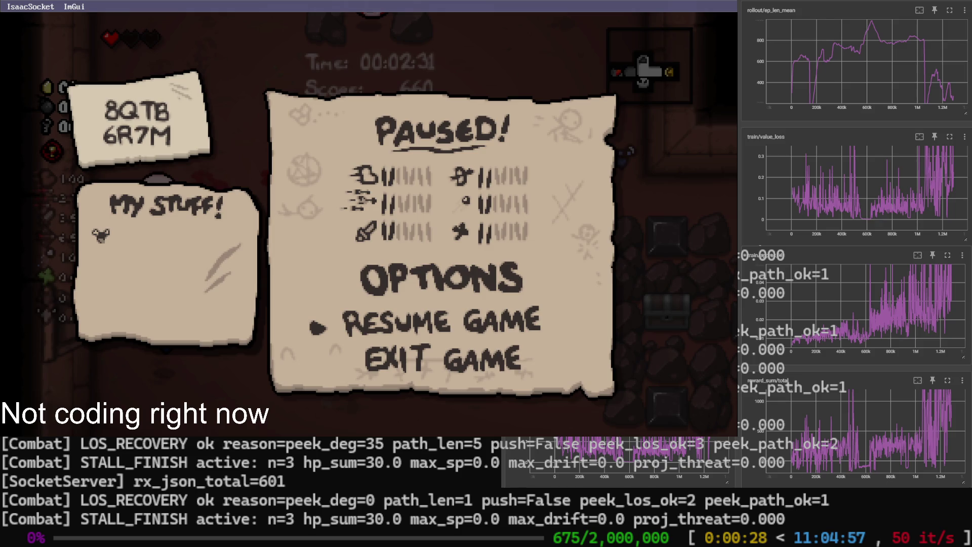
Interrupt training to save the checkpoint, dismiss the controller-disconnected notice and unpause Isaac
{"action": "key", "text": "ctrl+c"}
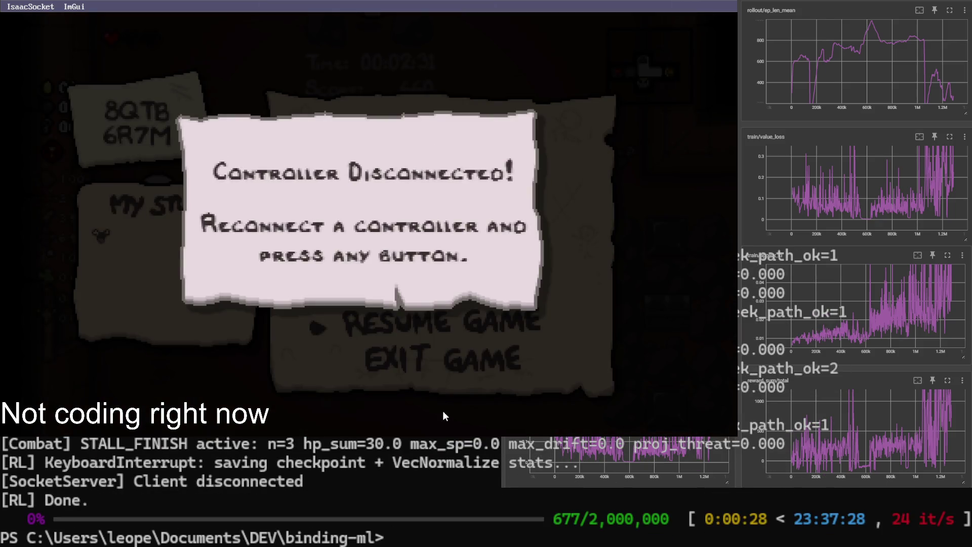
{"action": "left_click", "coordinate": [442, 411]}
{"action": "key", "text": "Escape"}
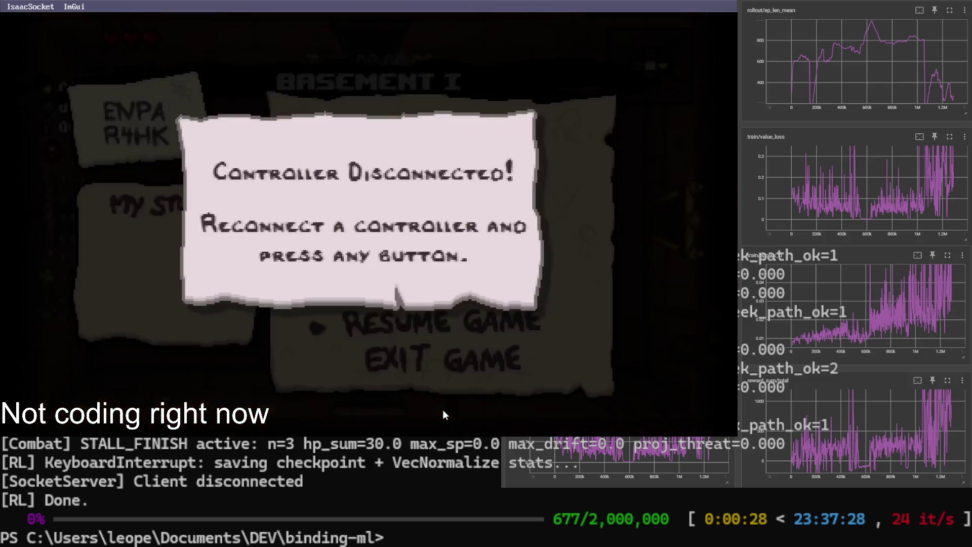
Rerun train_ppo --load-latest --wake-up --alpha 0.10 from command history
{"action": "key", "text": "Up"}
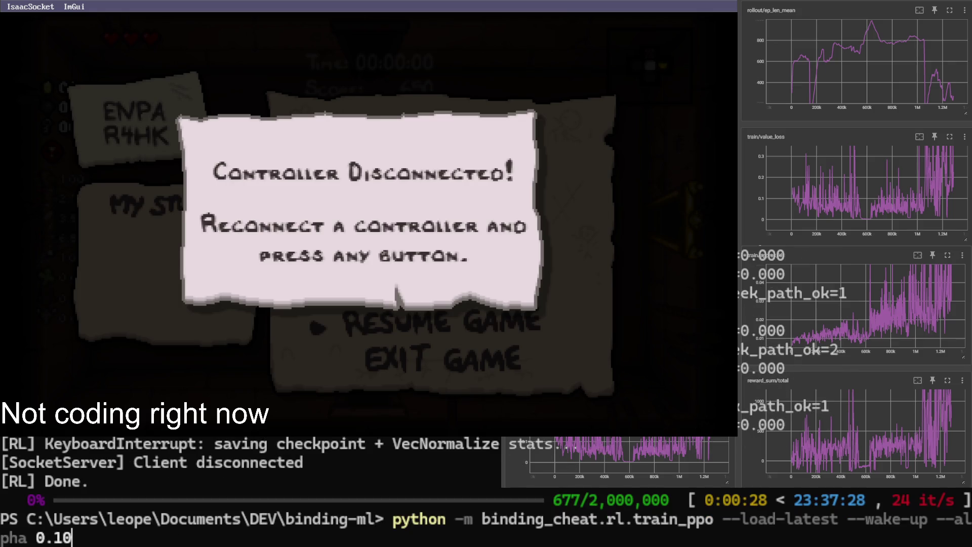
{"action": "key", "text": "Return"}
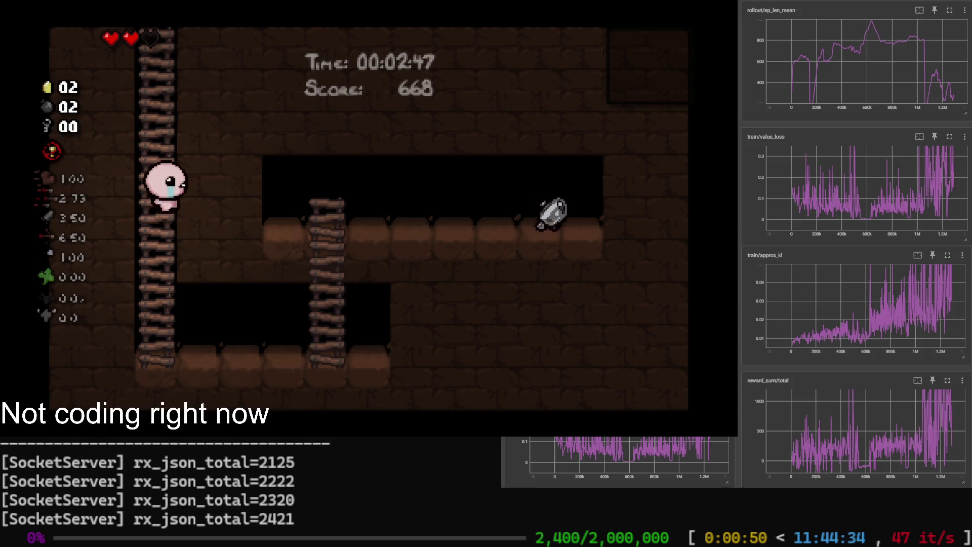
Pause The Binding of Isaac after watching the agent play the run
{"action": "key", "text": "Escape"}
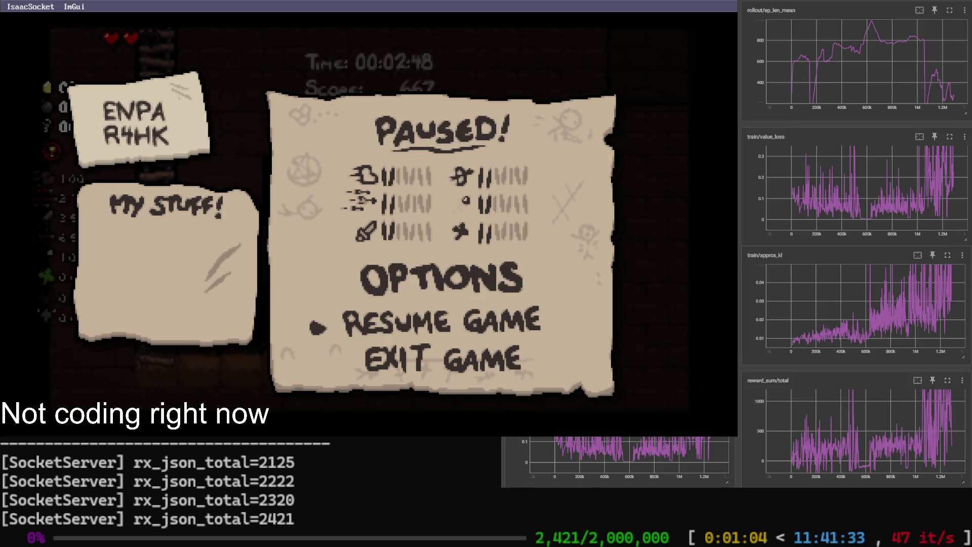
Stop training at 2,425 steps with the checkpoint saved and restart the game run
{"action": "key", "text": "ctrl+c"}
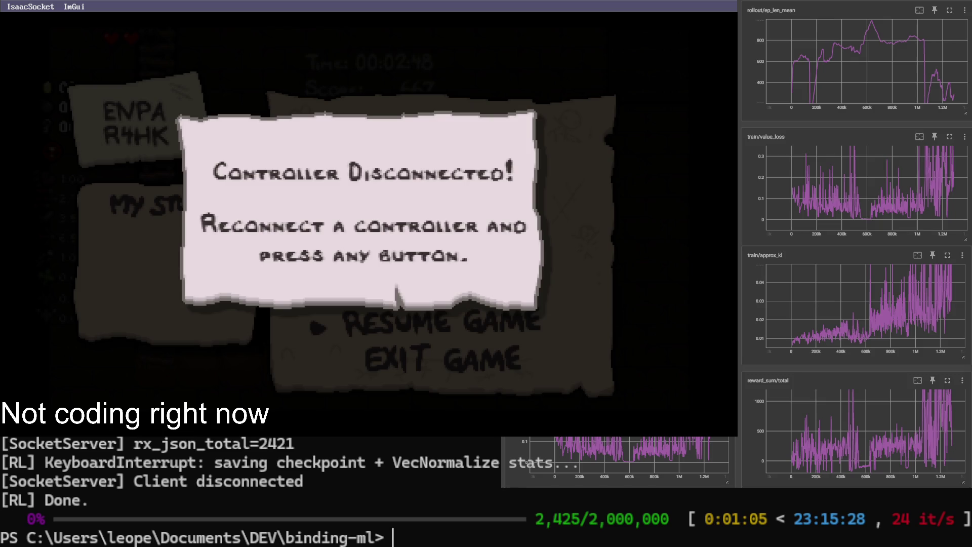
{"action": "key", "text": "Return"}
{"action": "key", "text": "Return"}
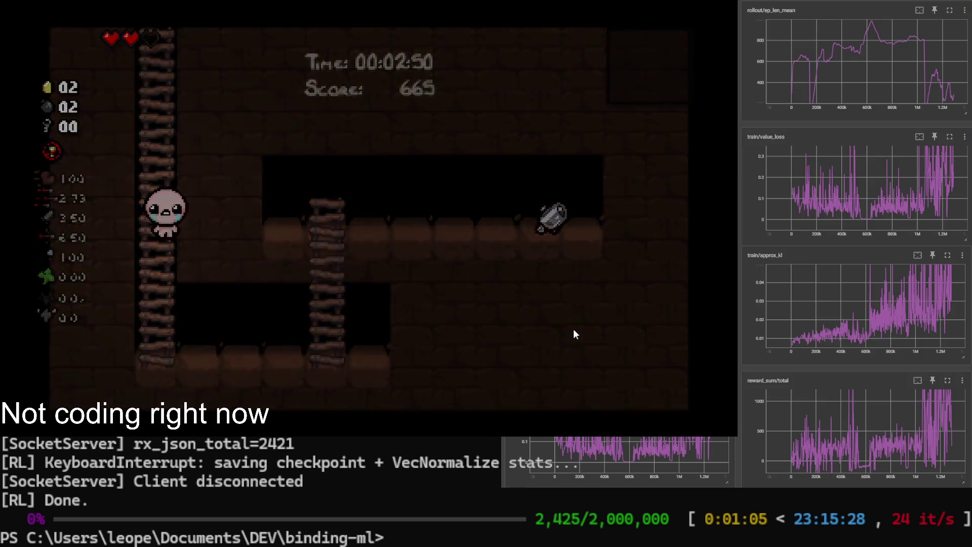
{"action": "key", "text": "r"}
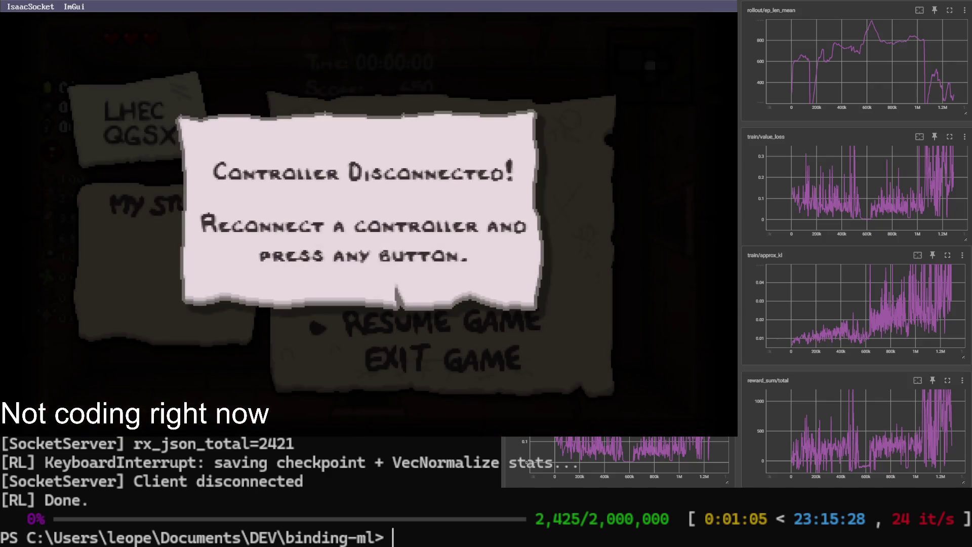
Relaunch train_ppo from the latest checkpoint with alpha 0.10 via the recalled command
{"action": "key", "text": "Up"}
{"action": "key", "text": "Return"}
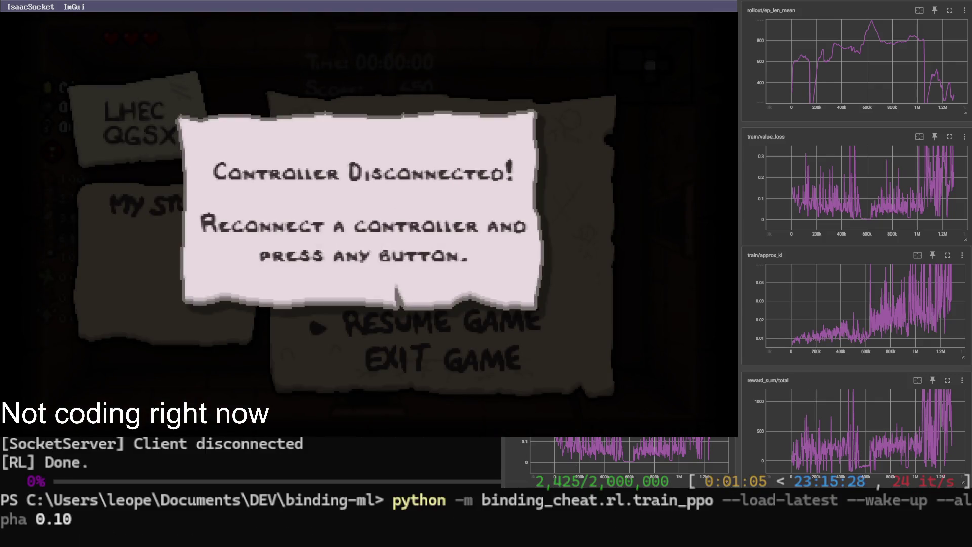